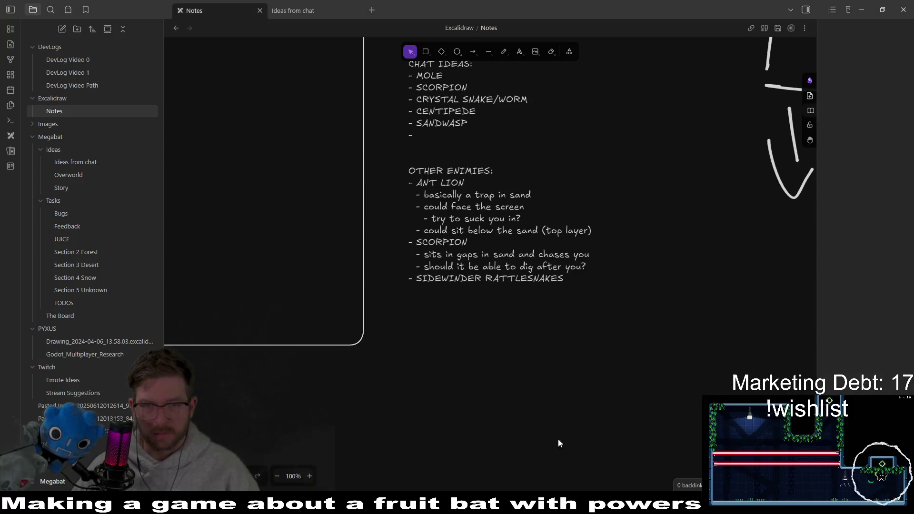
Step: Append '/WORM (just the head part)' after ANT LION in the enemy notes, then move to the next line
scroll(640, 286, up, 2)
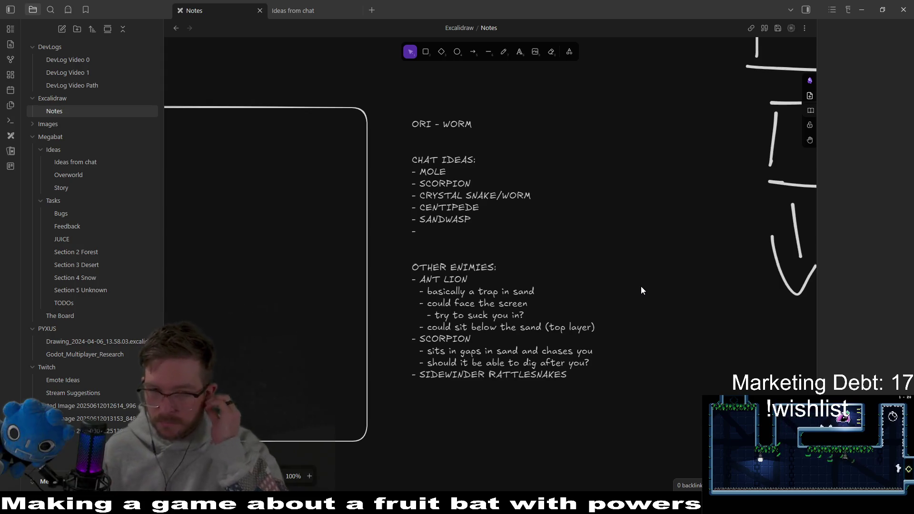
double_click(471, 280)
click(471, 281)
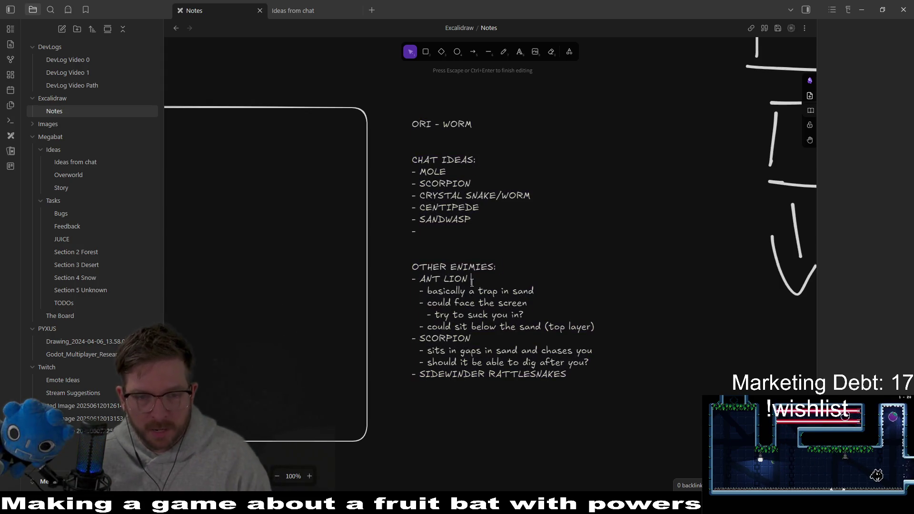
text(/)
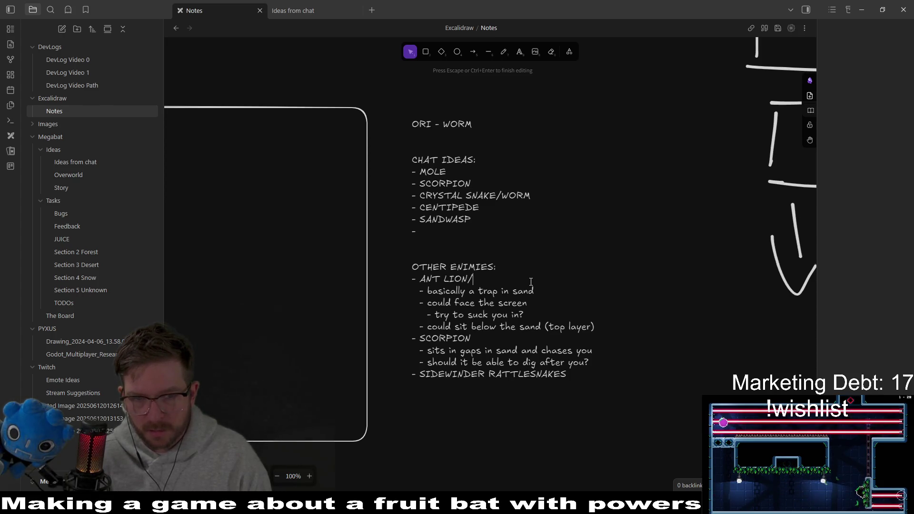
text(WO)
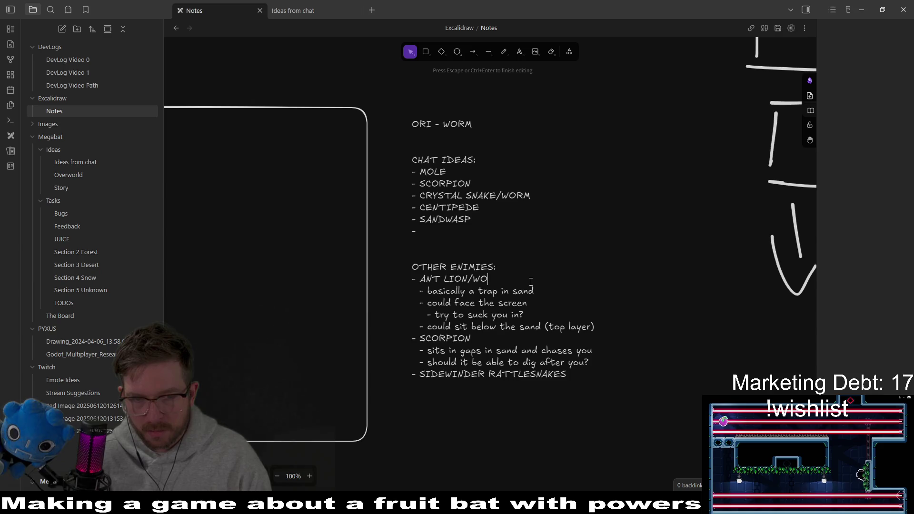
text(RM )
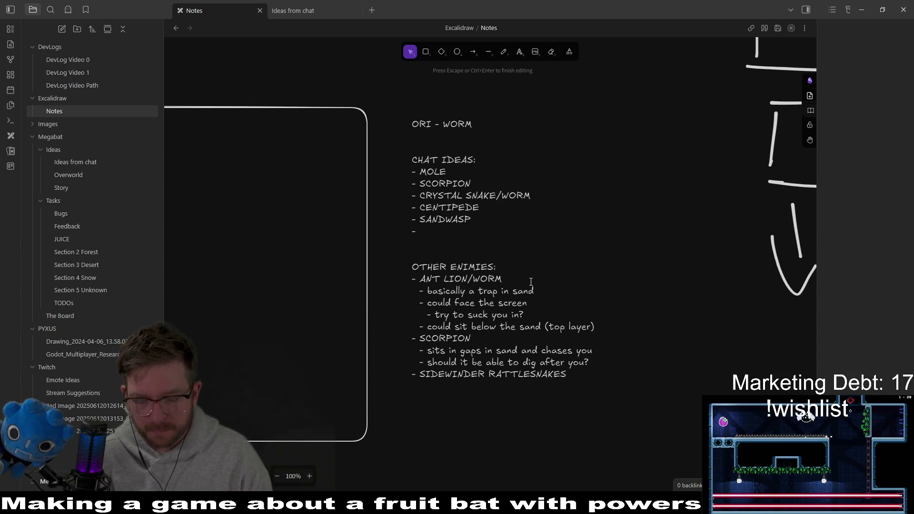
text((just the head)
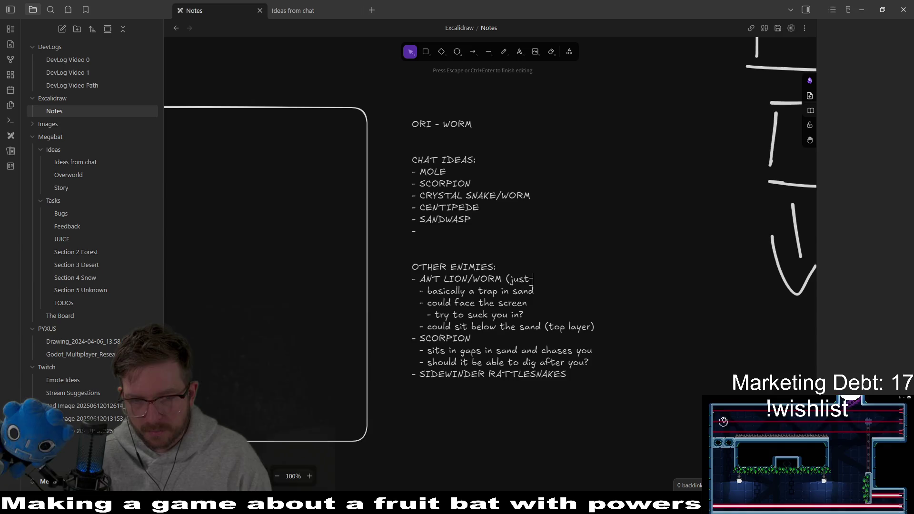
text( part))
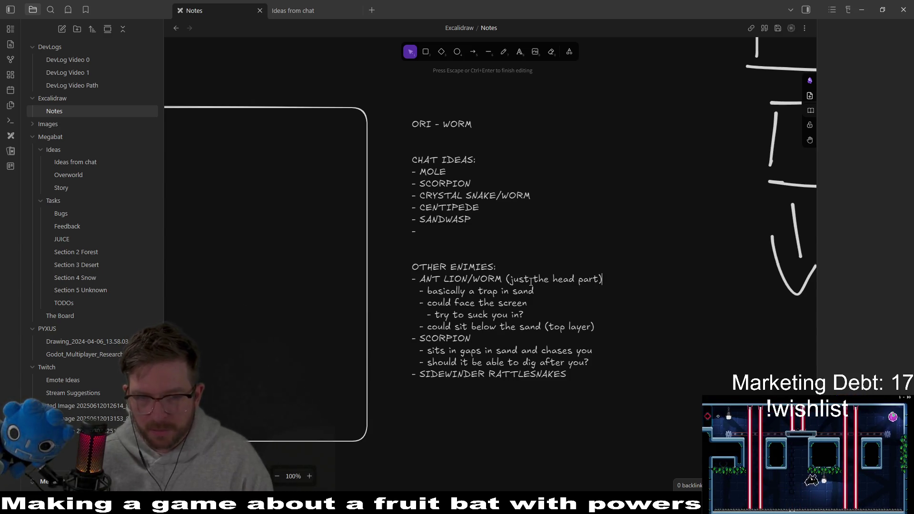
key(Down)
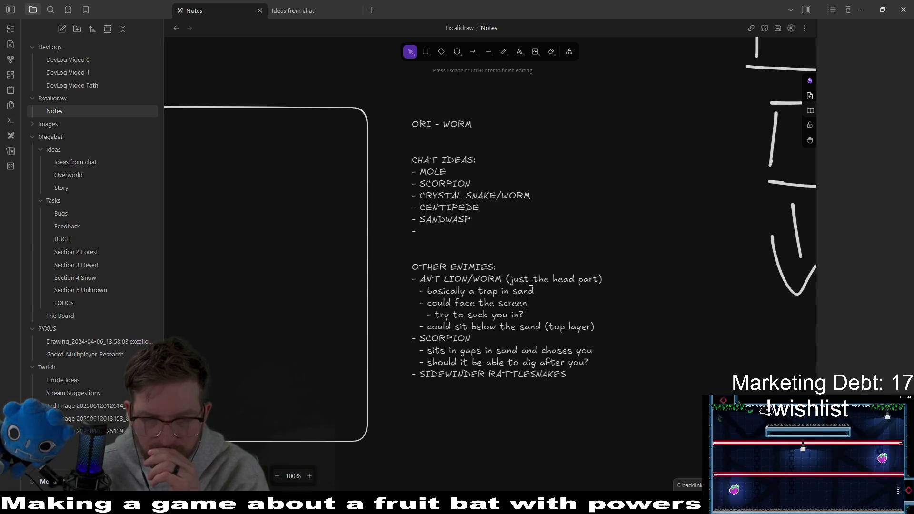
Step: Add a new line after 'try to suck you in?' about moving between spawn points, then switch to Godot
key(Return)
text(- moves between different spawn points)
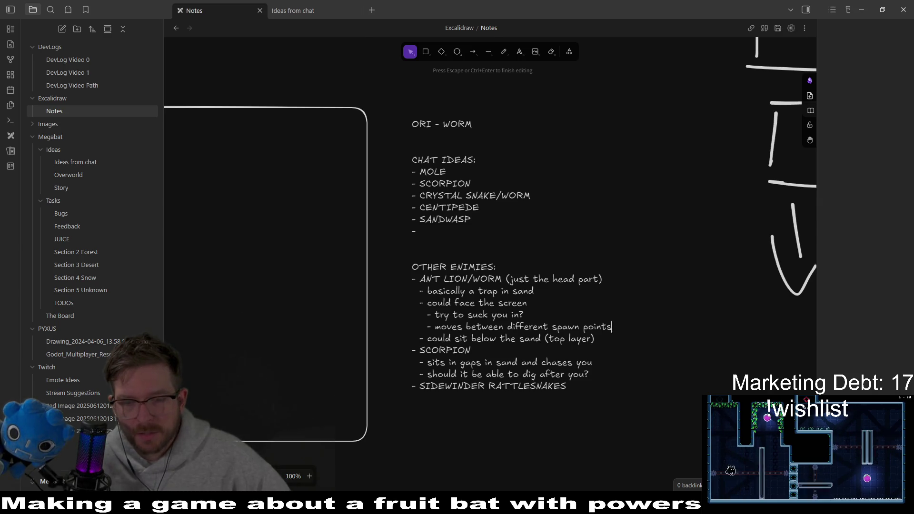
key(alt+Tab)
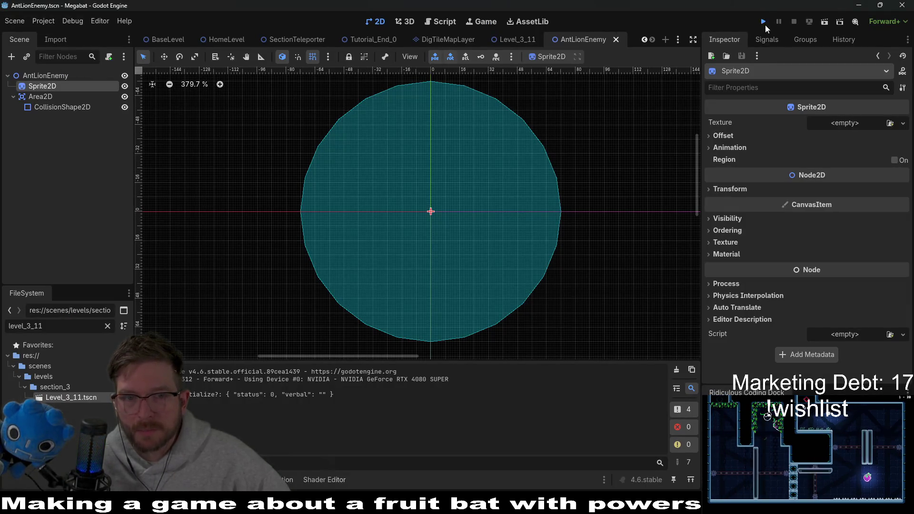
Step: Run the Megabat project from Godot, then bring the Obsidian notes window back to the front
click(763, 24)
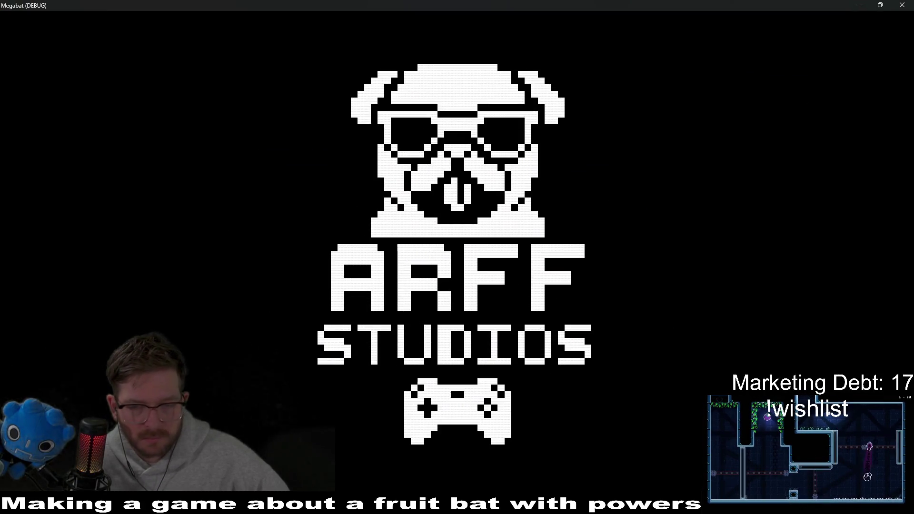
key(alt+Tab)
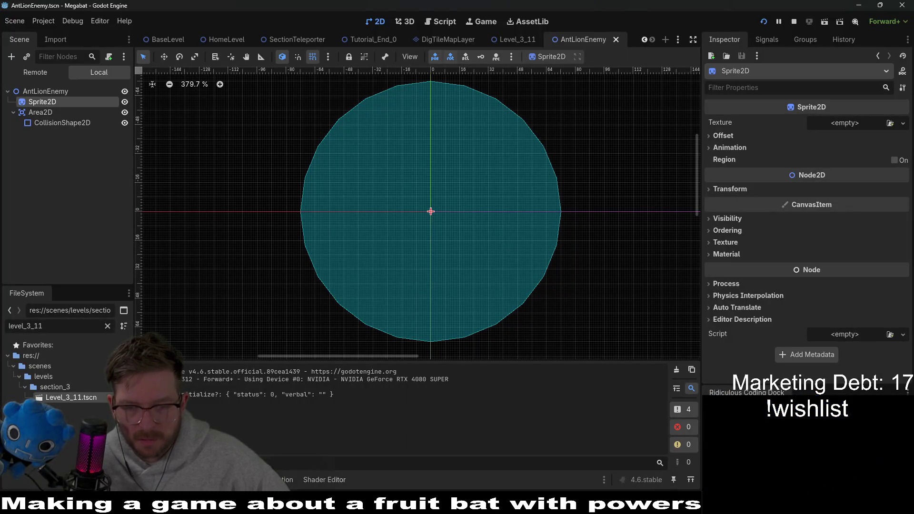
mouse_move(499, 505)
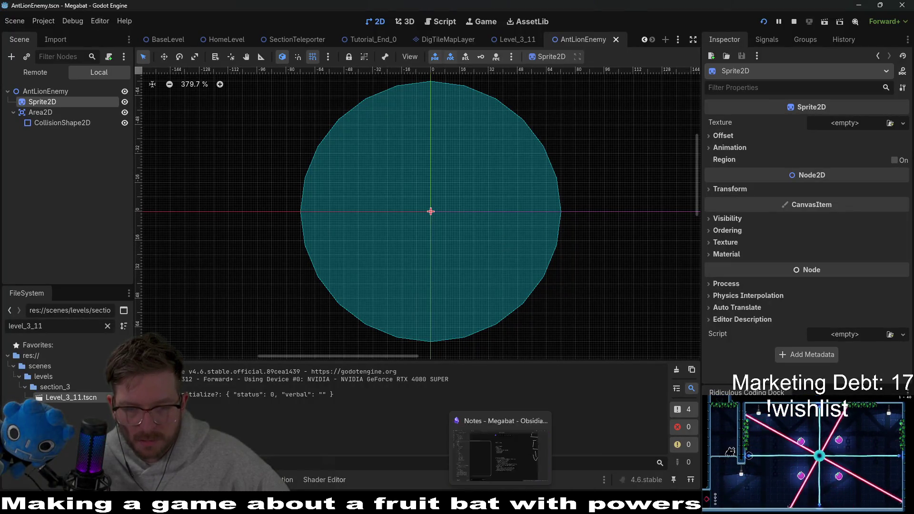
click(499, 449)
Step: Enter and exit the enemy-notes text a few times without changes, then return to the running Megabat game
double_click(482, 340)
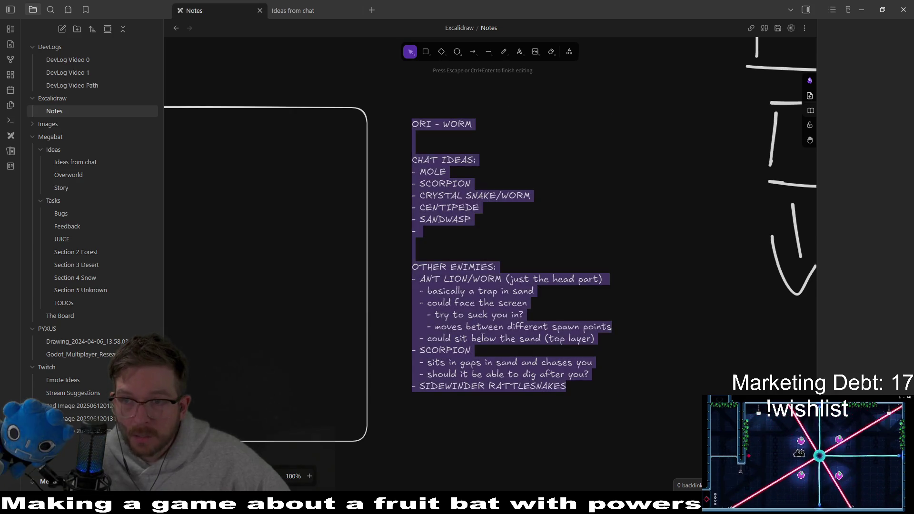
key(Escape)
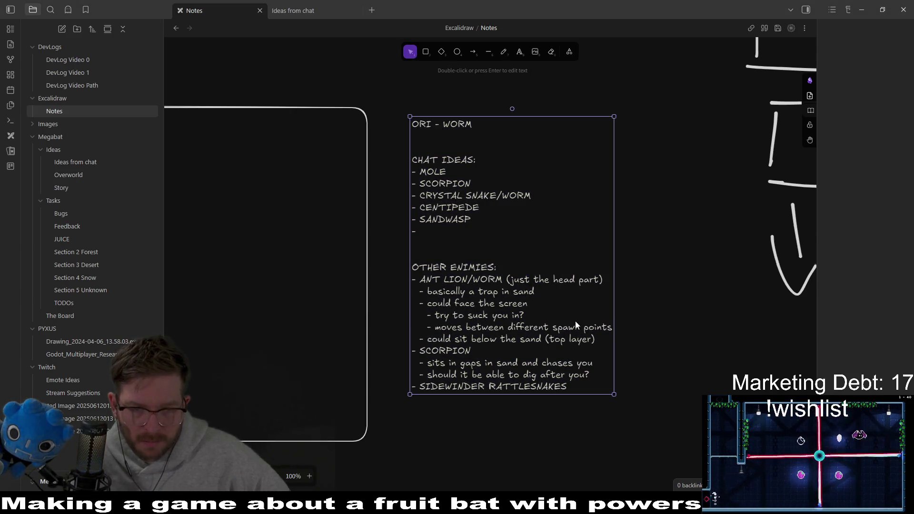
double_click(506, 334)
key(Escape)
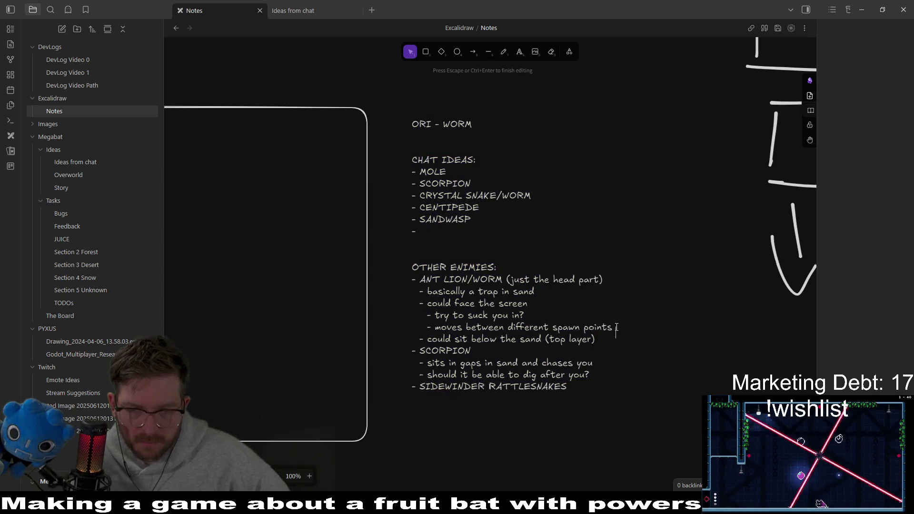
double_click(607, 326)
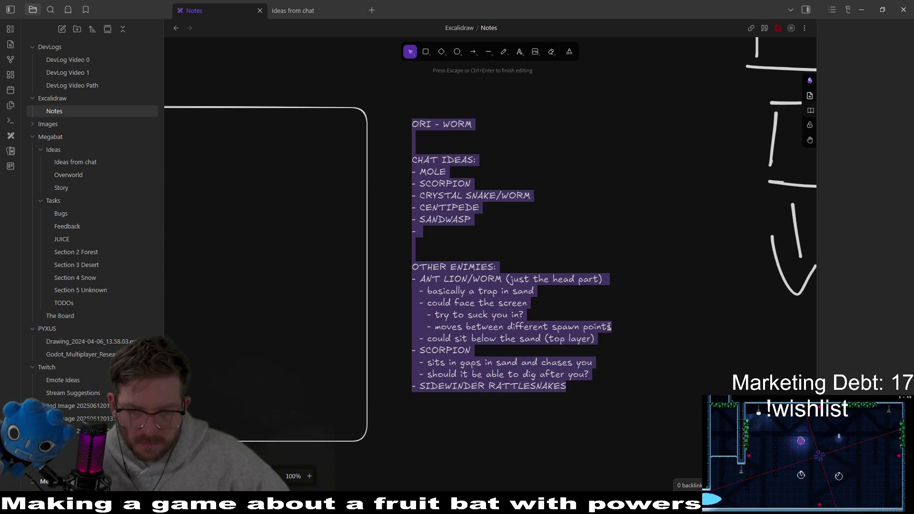
click(608, 326)
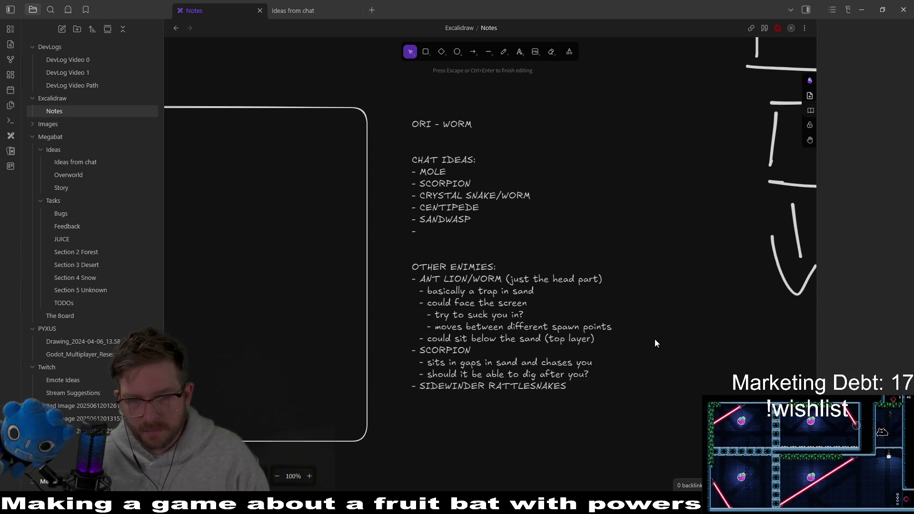
key(alt+Tab)
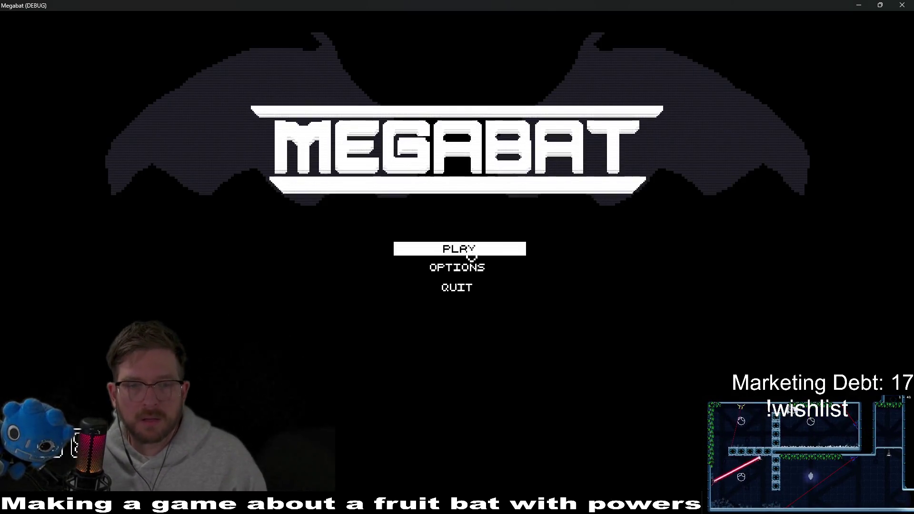
Step: Start the game on the second save profile and fly the bat to eat the plum and orange
click(471, 256)
click(445, 238)
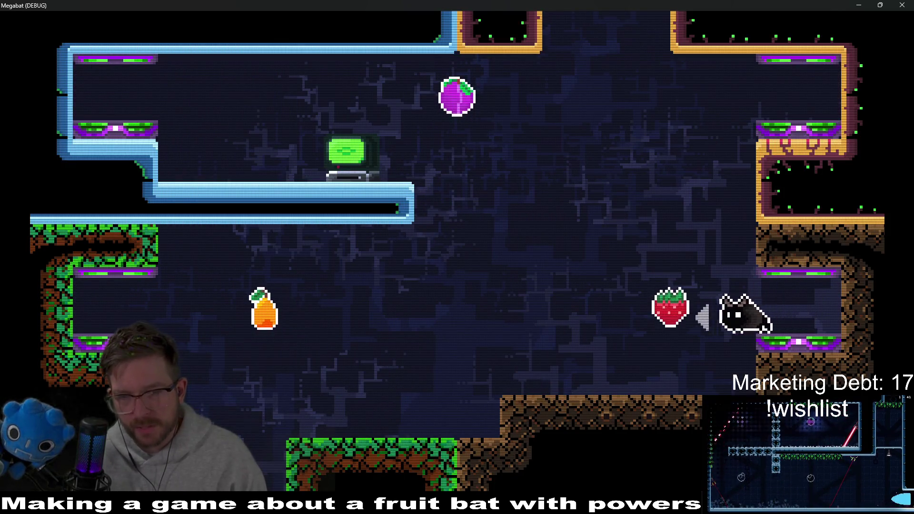
key(Up)
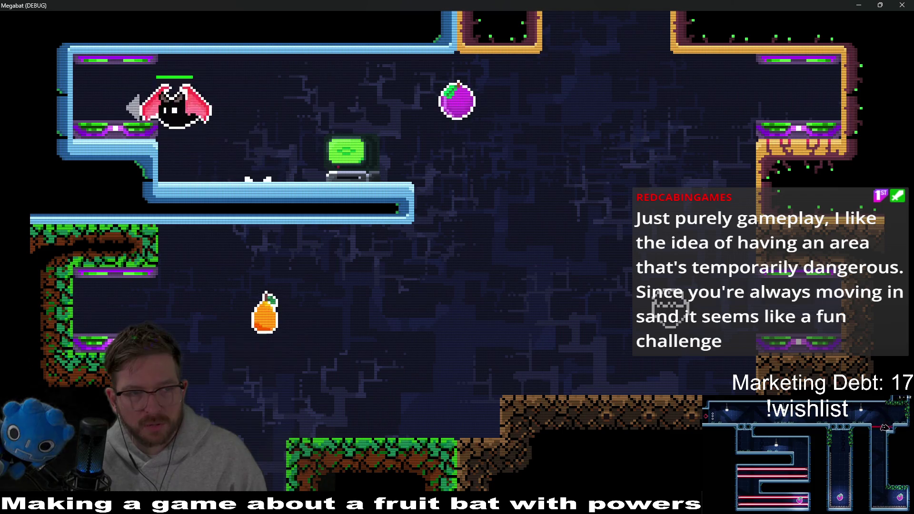
key(Right)
key(Up)
key(Down)
key(Left)
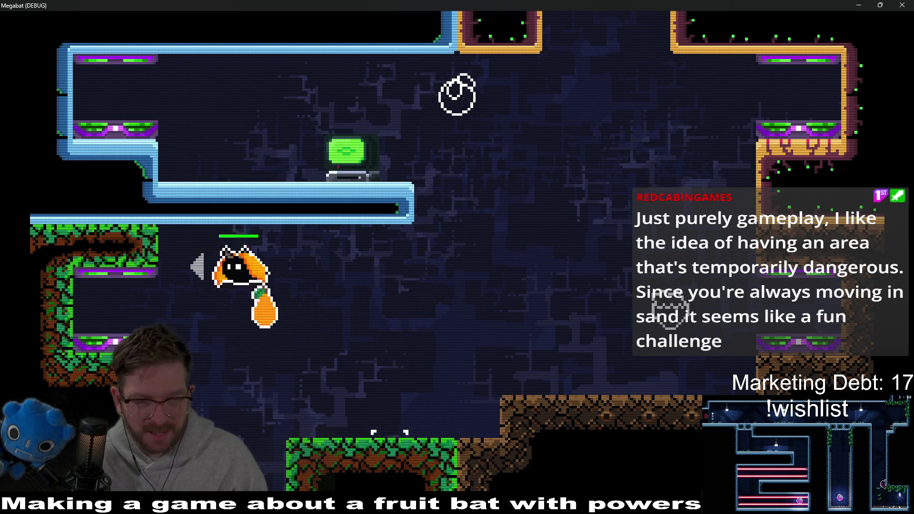
Step: Load level 2-1 from the debug level select and land on the red button after collecting the centre fruit
key(F1)
key(Return)
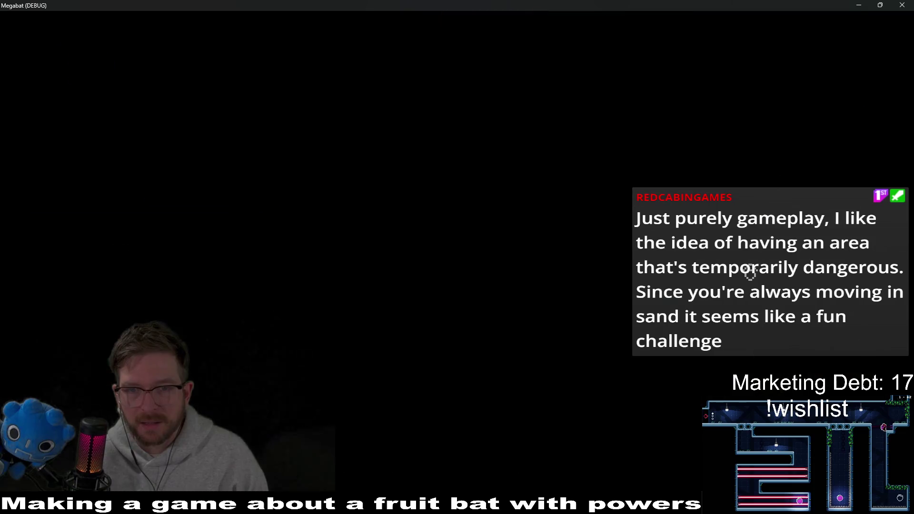
key(Right)
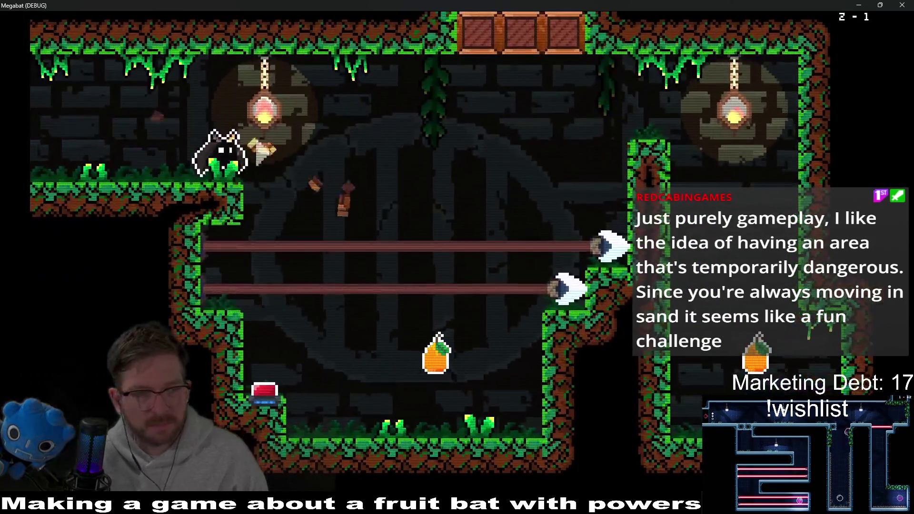
key(Right)
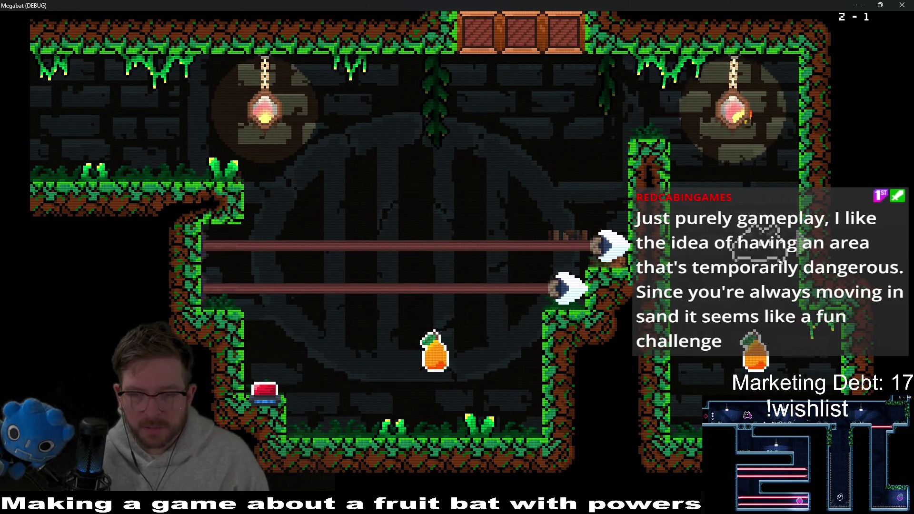
key(Left)
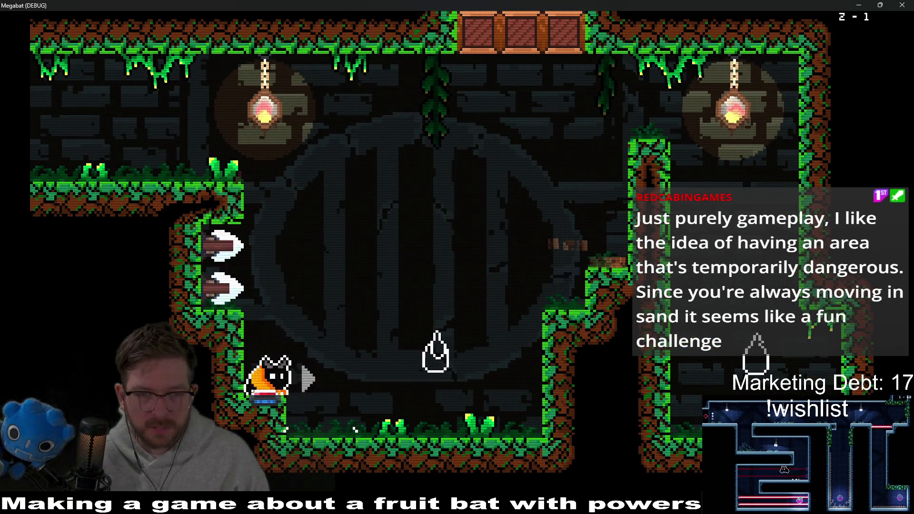
Step: Clear the next room's purple fruit and carrot and exit left into level 2-2
key(Left)
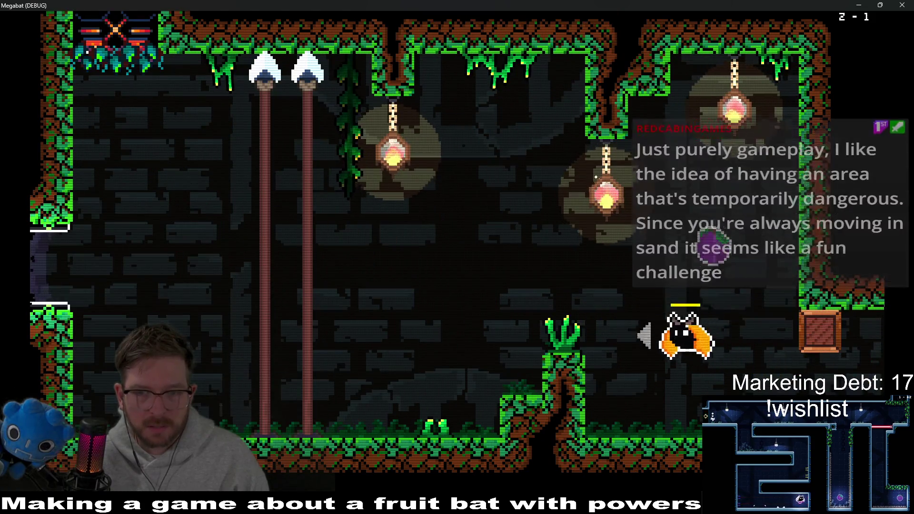
key(Right)
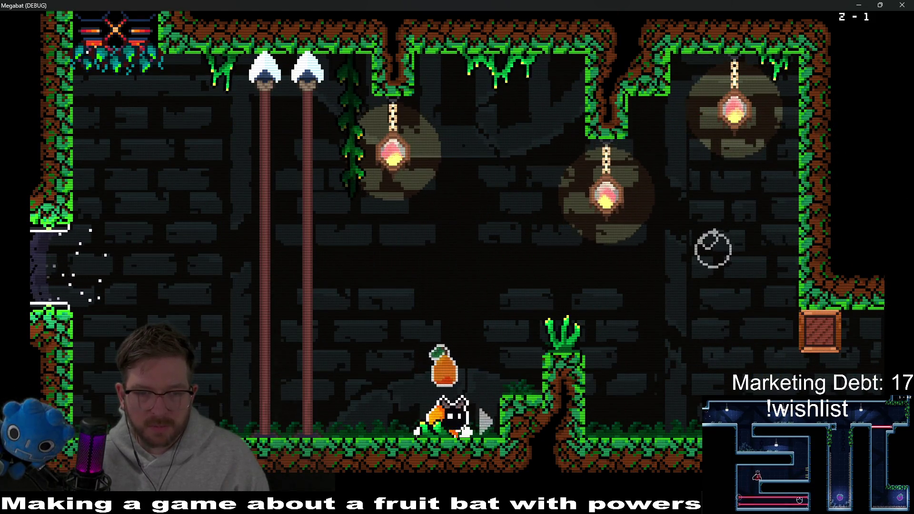
key(Left)
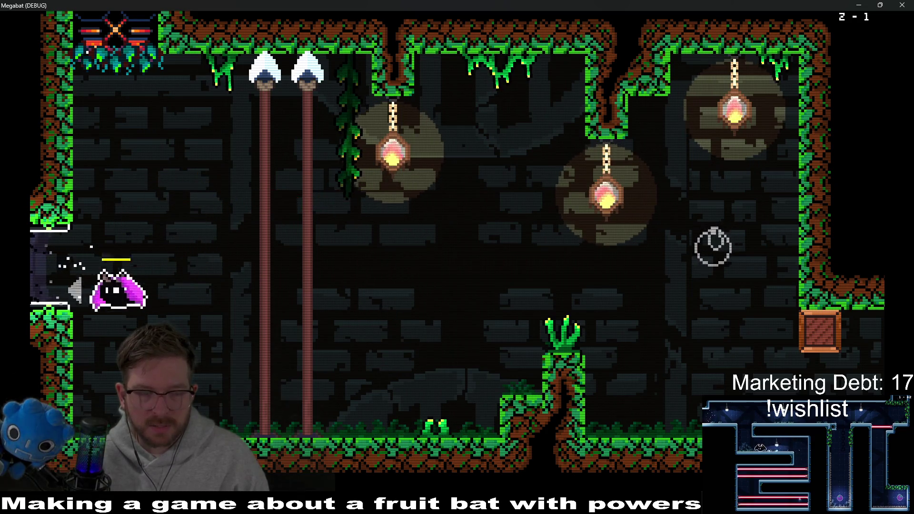
key(Right)
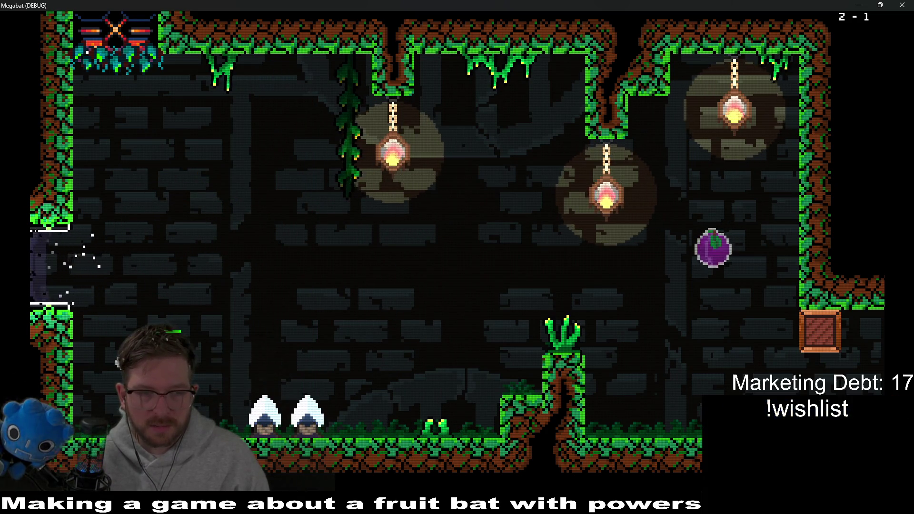
key(Left)
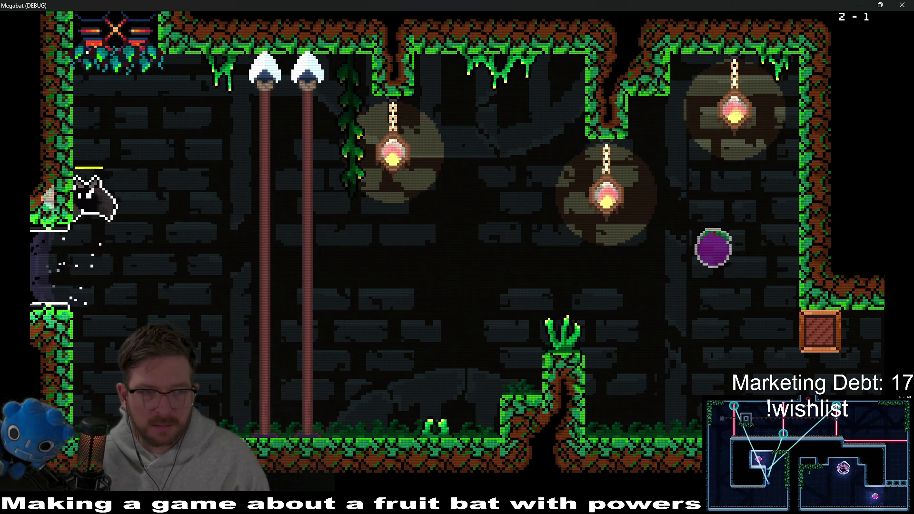
key(Left)
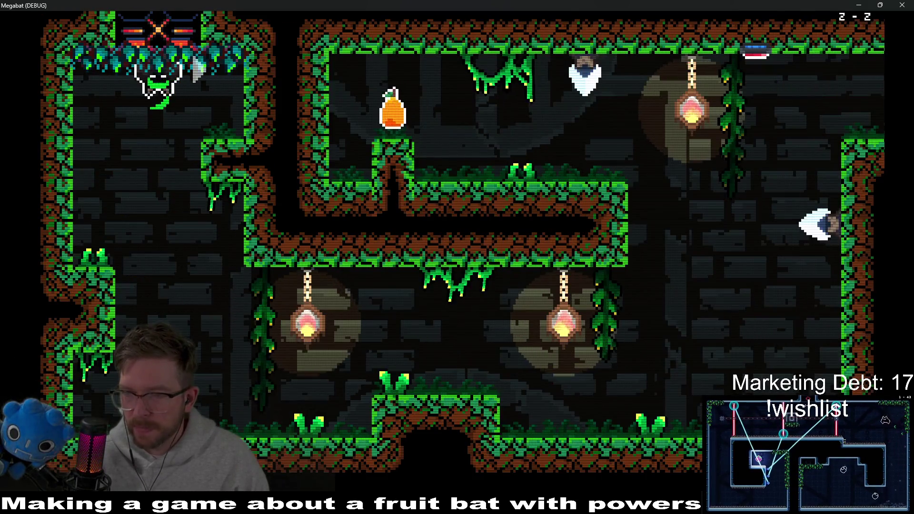
Step: In level 2-2, pass the lantern, collect the orange and other fruits, and reach the top-right exit
key(Left)
key(Right)
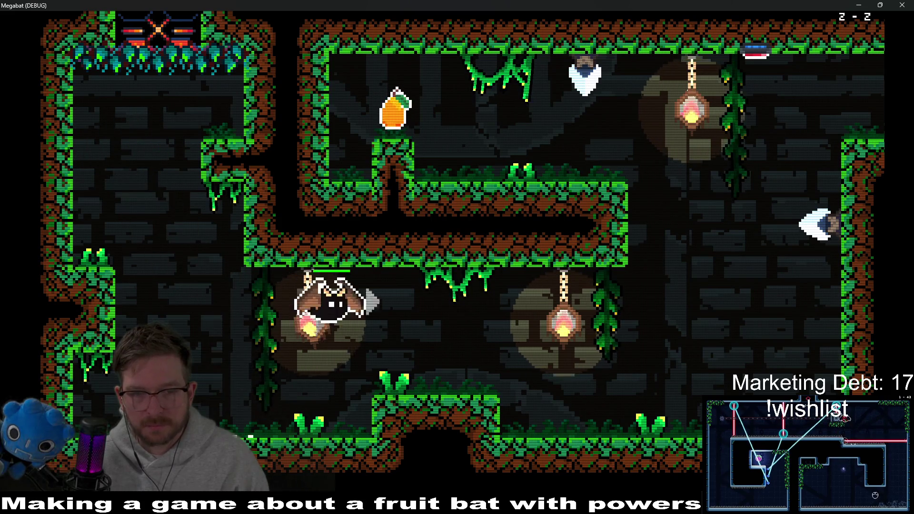
key(Down)
key(Up)
key(Left)
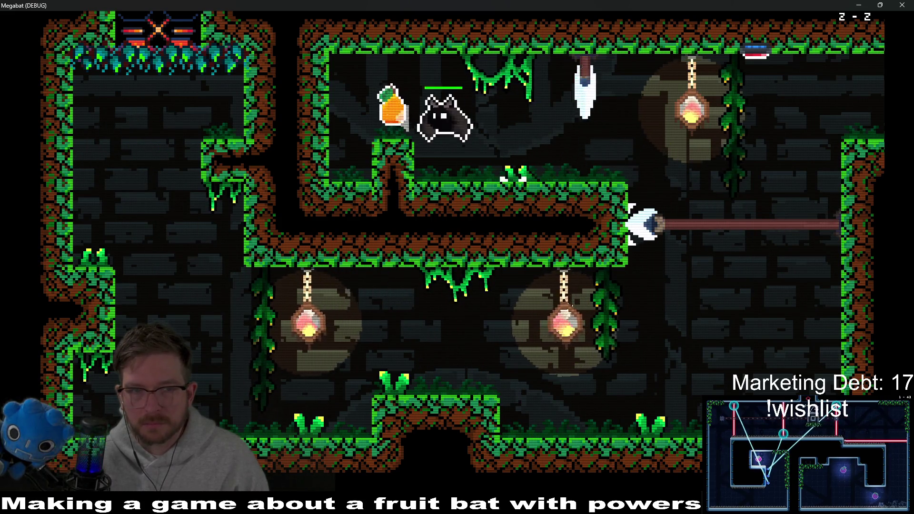
key(Right)
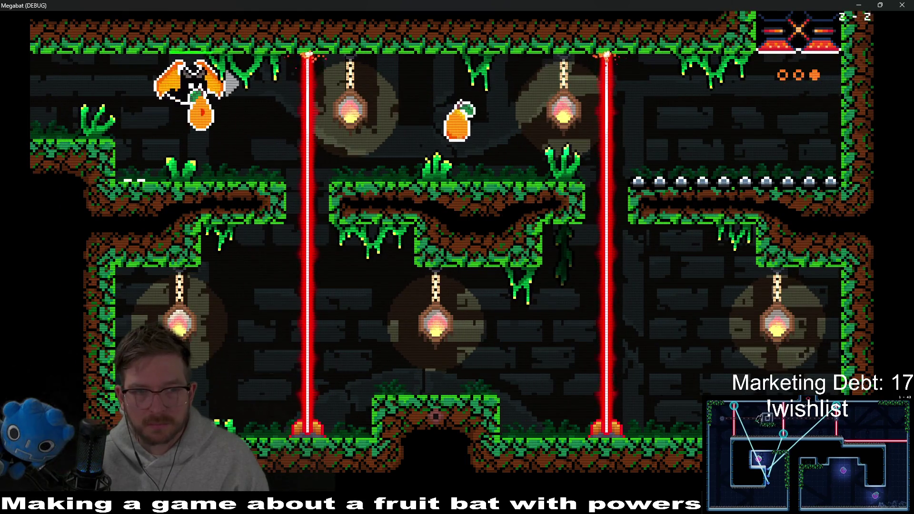
key(Right)
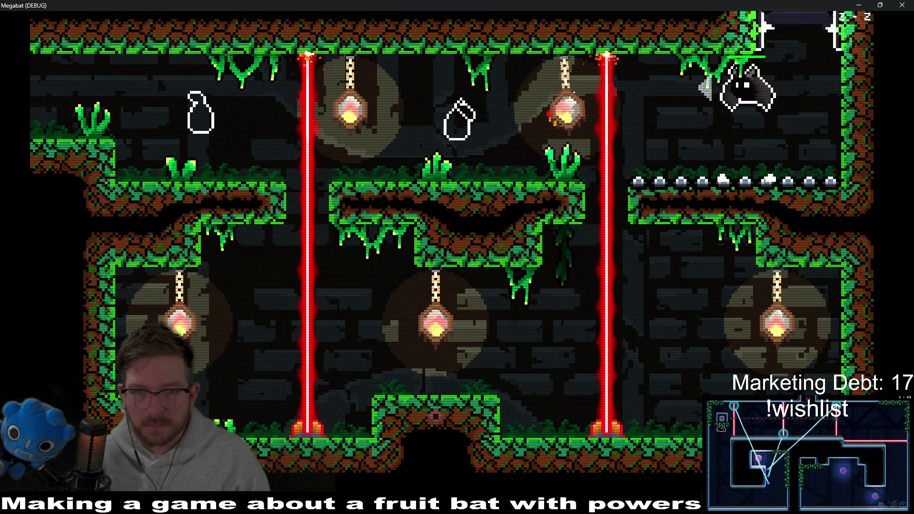
key(Right)
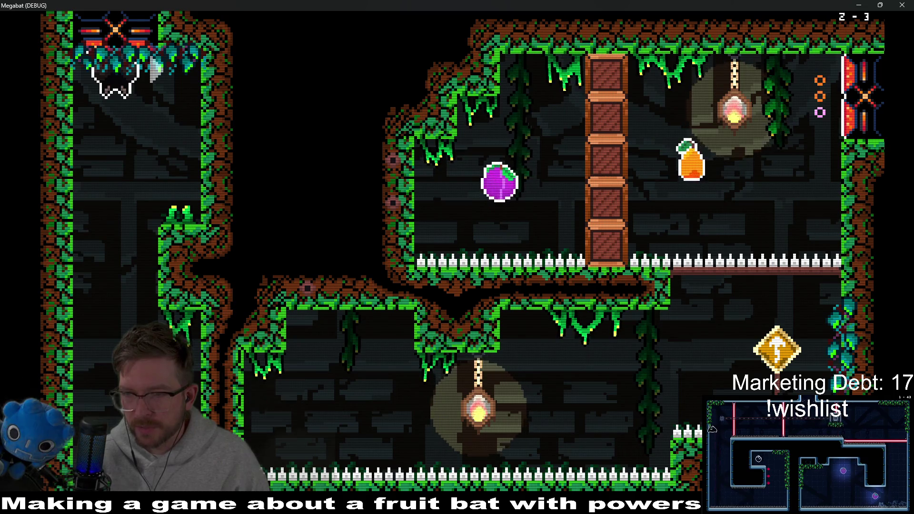
Step: Dash along the lower corridor, set off two large bursts in the upper room, and exit right
key(Right)
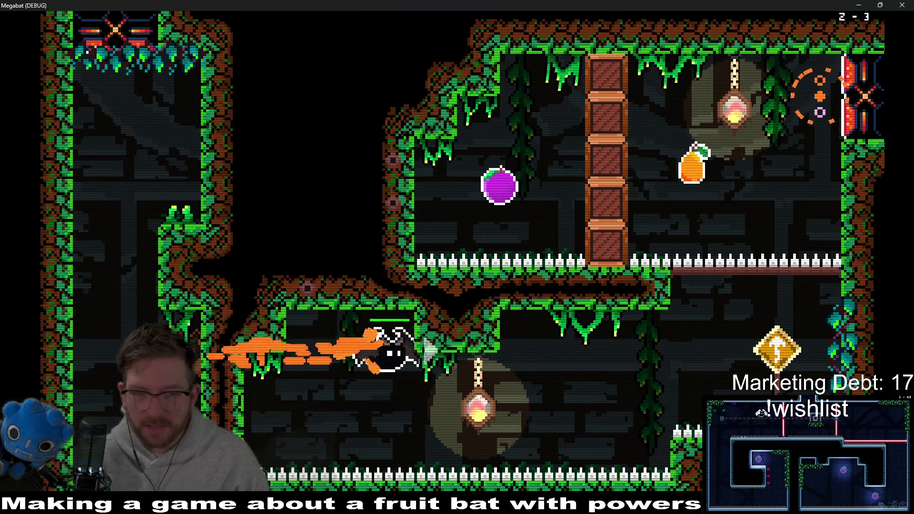
key(Right)
key(Up)
key(Left)
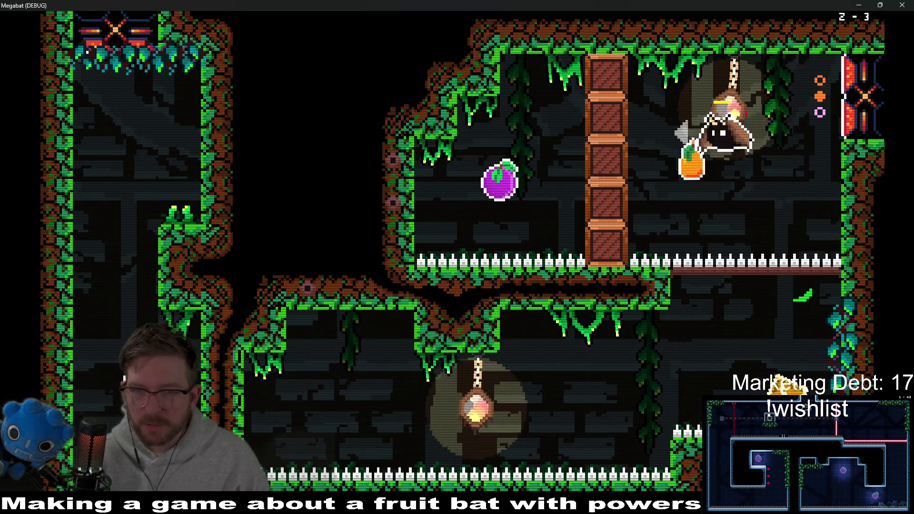
key(Left)
key(Up)
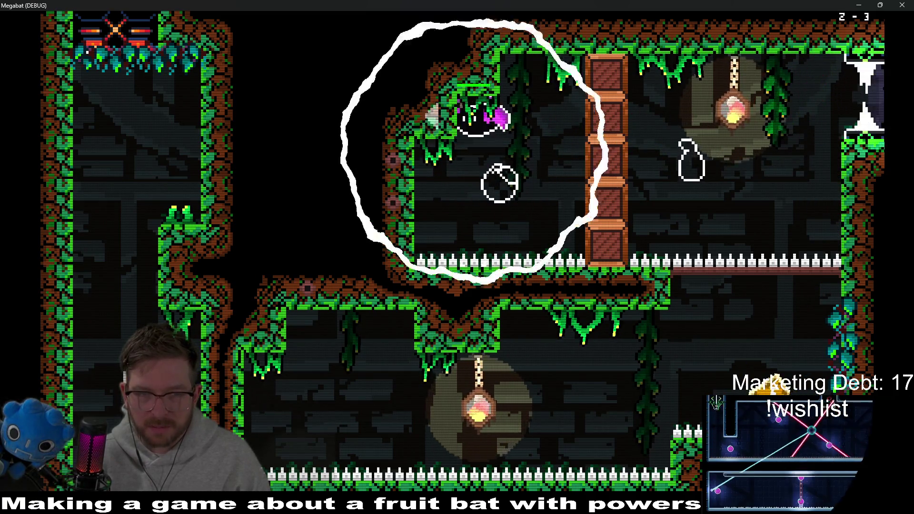
key(Left)
key(Right)
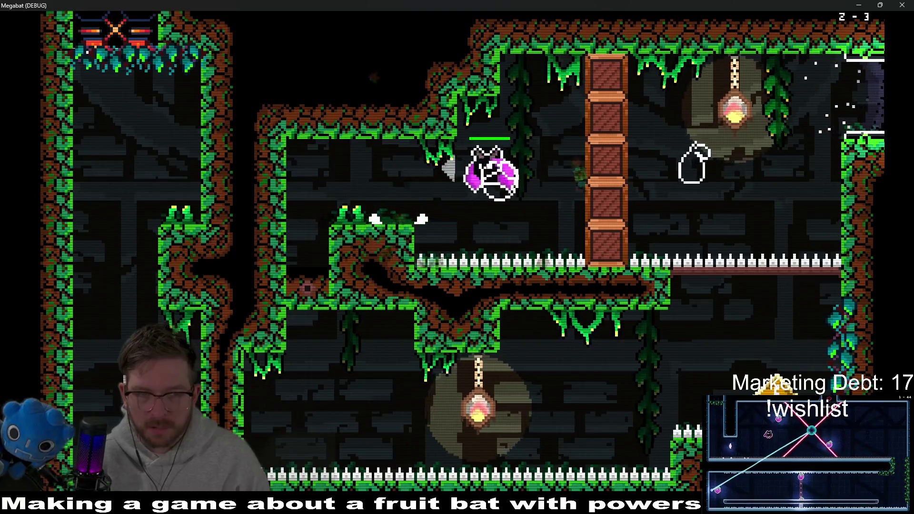
key(Left)
key(Down)
key(Right)
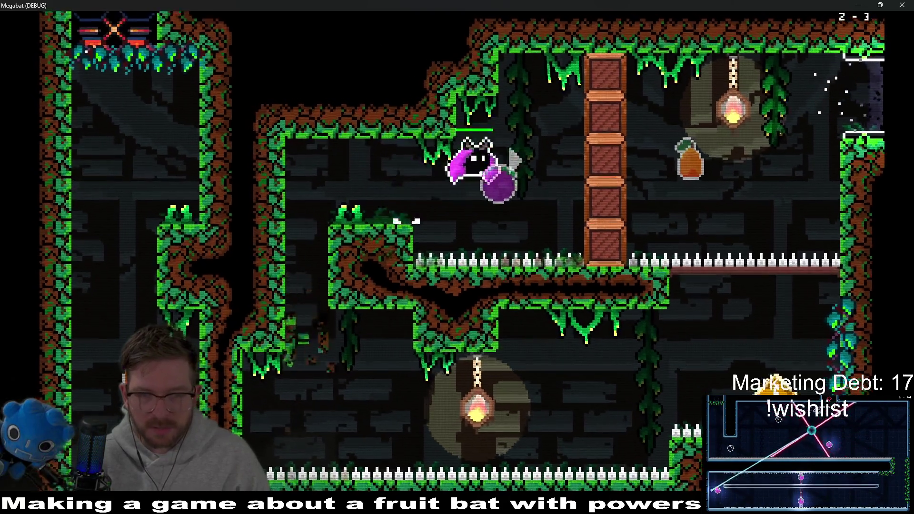
key(Right)
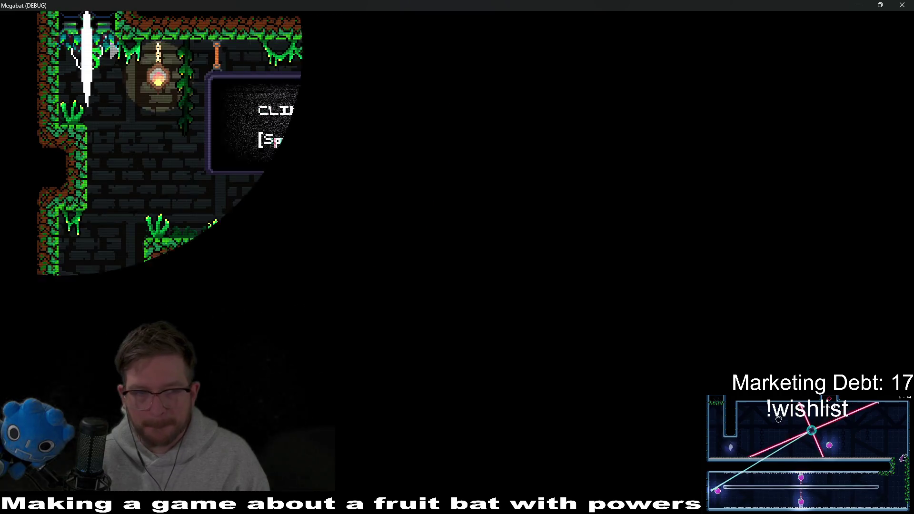
Step: In level 2-4, grab the fruit, break through the crates, and dash out the far-right exit
key(Right)
key(Left)
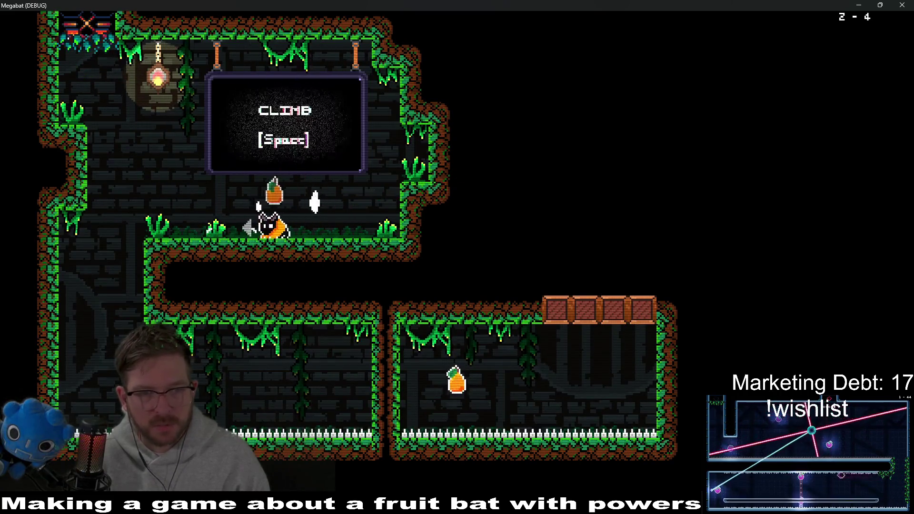
key(Left)
key(Down)
key(Right)
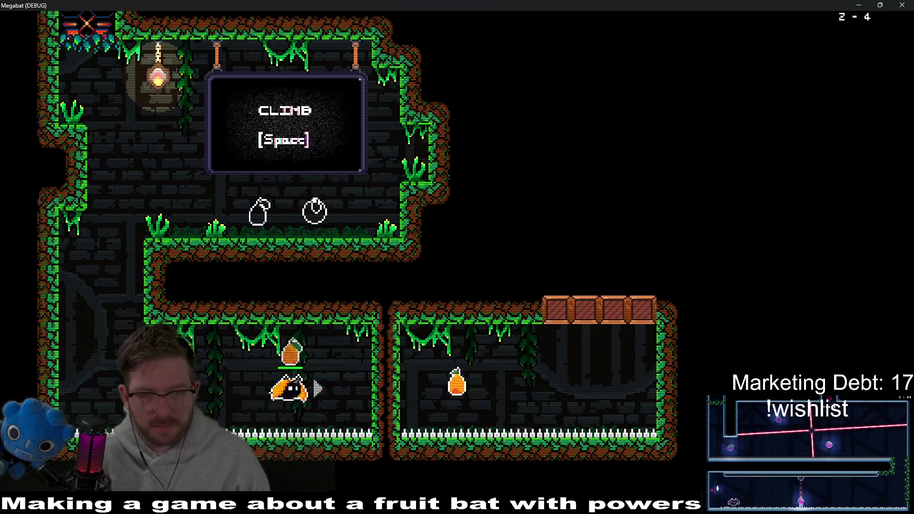
key(Right)
key(Up)
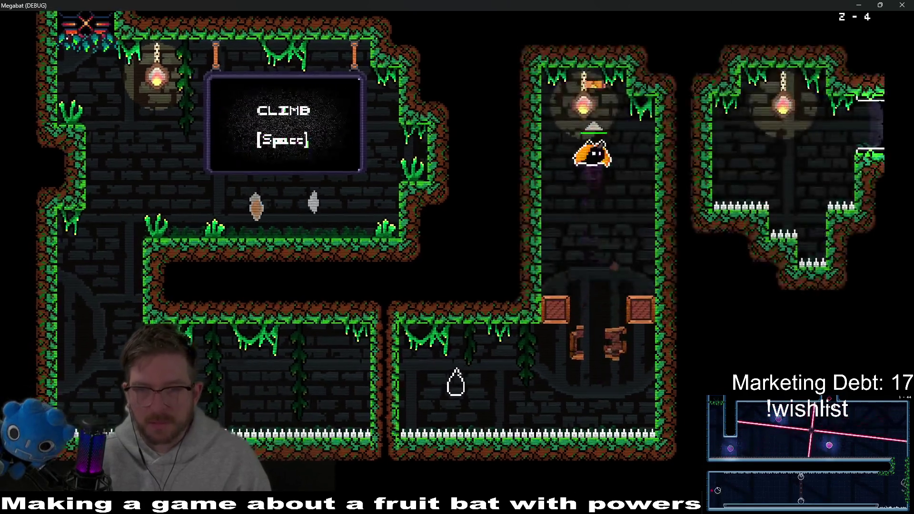
key(Right)
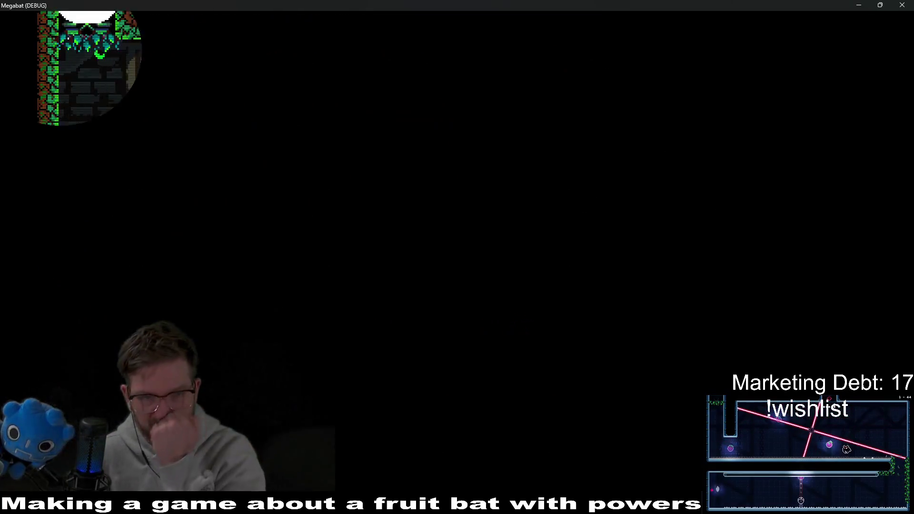
Step: Back in Obsidian, append 'making areas temporarily dangerous' to the ant lion spawn-points line
key(alt+Tab)
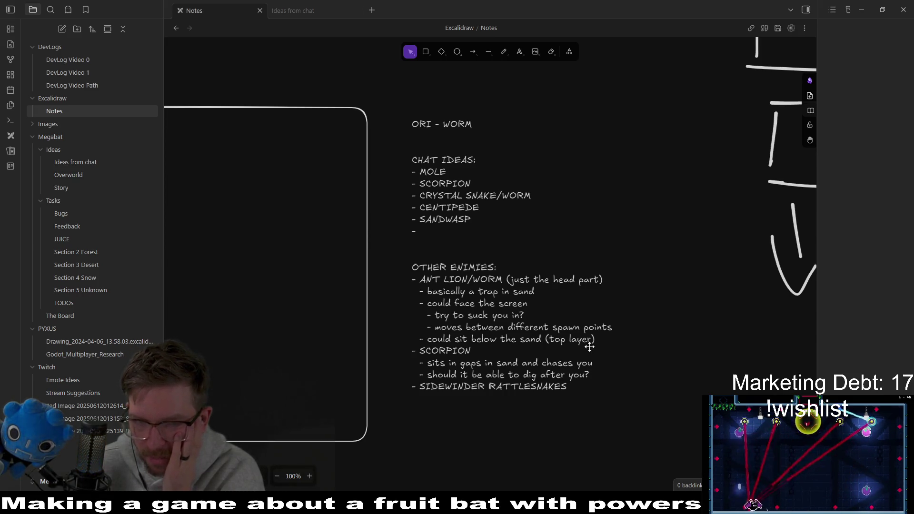
click(604, 335)
double_click(603, 335)
click(575, 318)
text(making areas te)
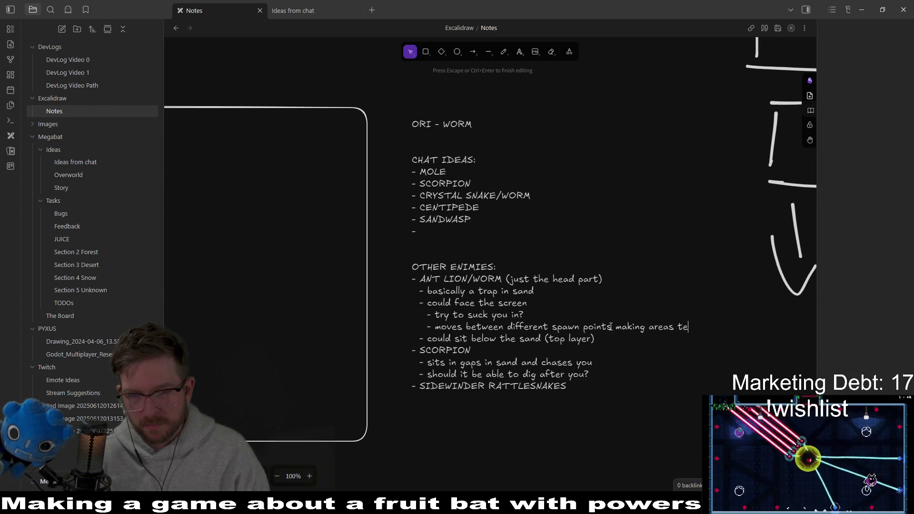
text(mporarily dangerous)
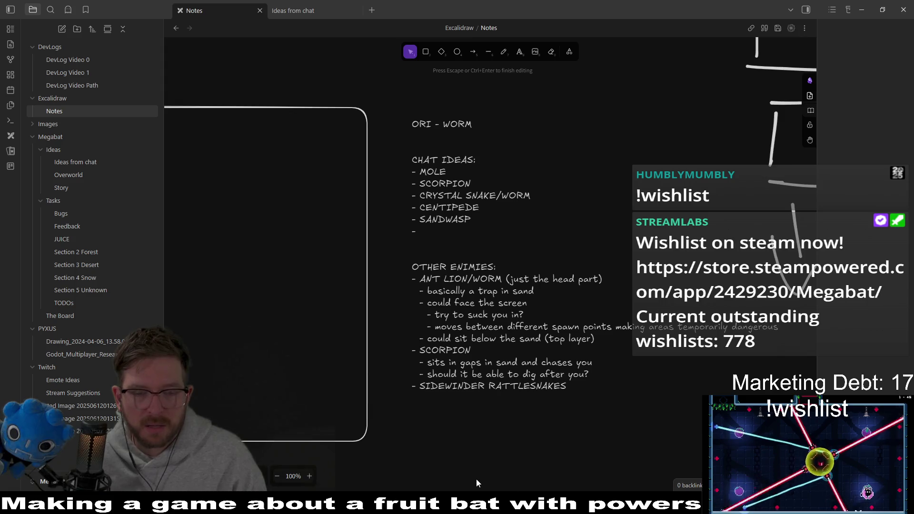
Step: Bring up Steam's Space Scavenger 2 Playtest library page, showing 87.9 hours played, from the taskbar
mouse_move(552, 504)
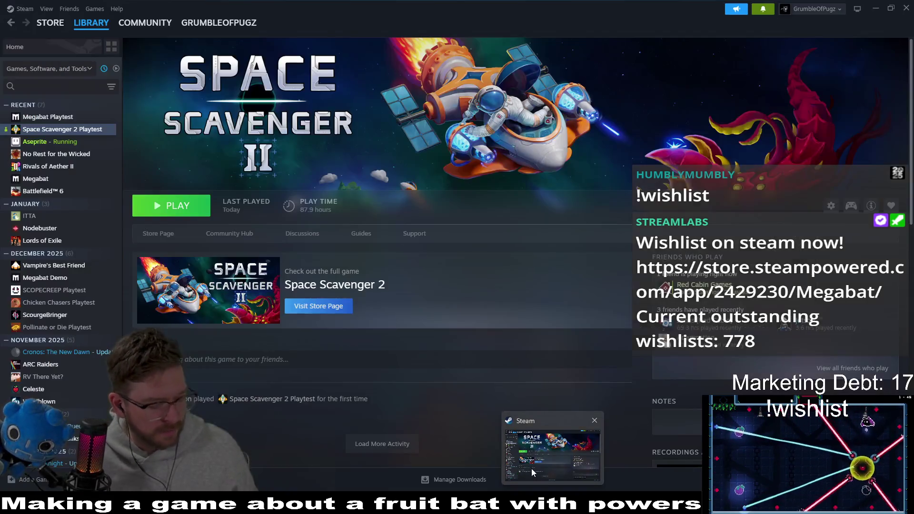
mouse_move(531, 469)
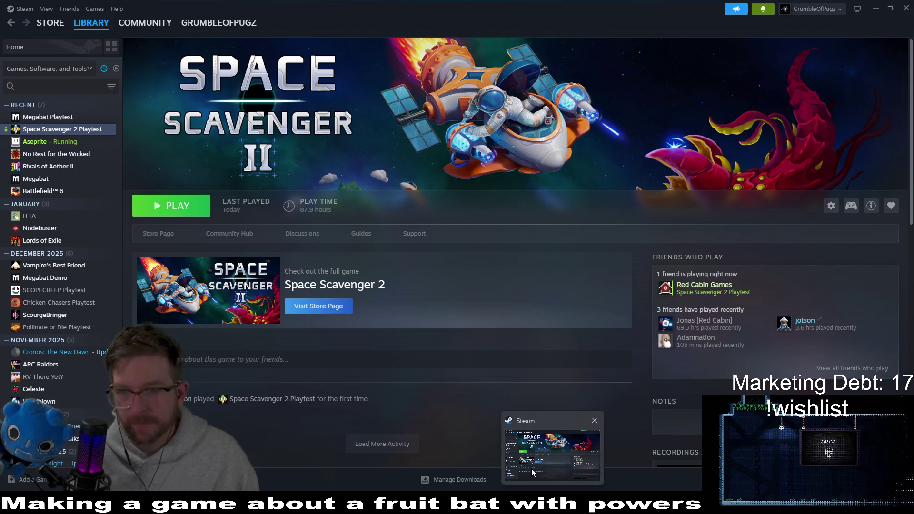
Step: Switch back to Obsidian's Excalidraw Notes and finish editing the enemy-ideas text element
key(alt+Tab)
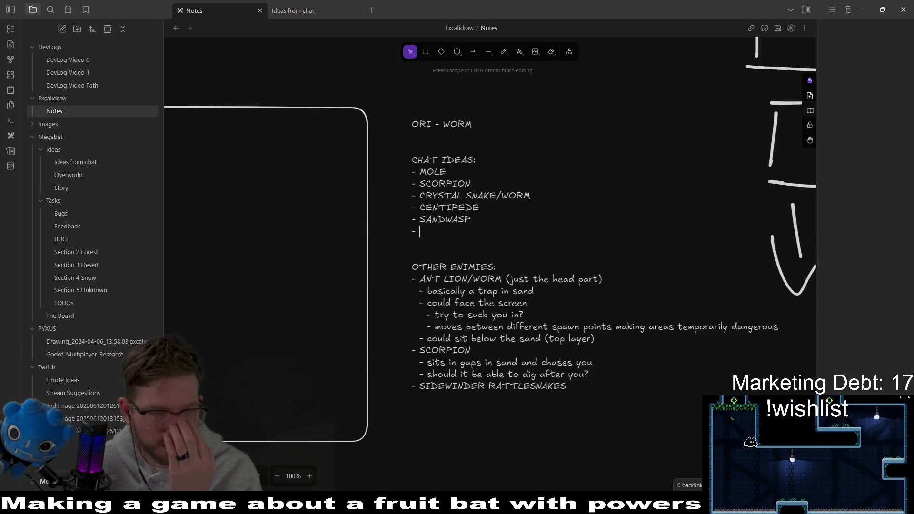
key(alt+Tab)
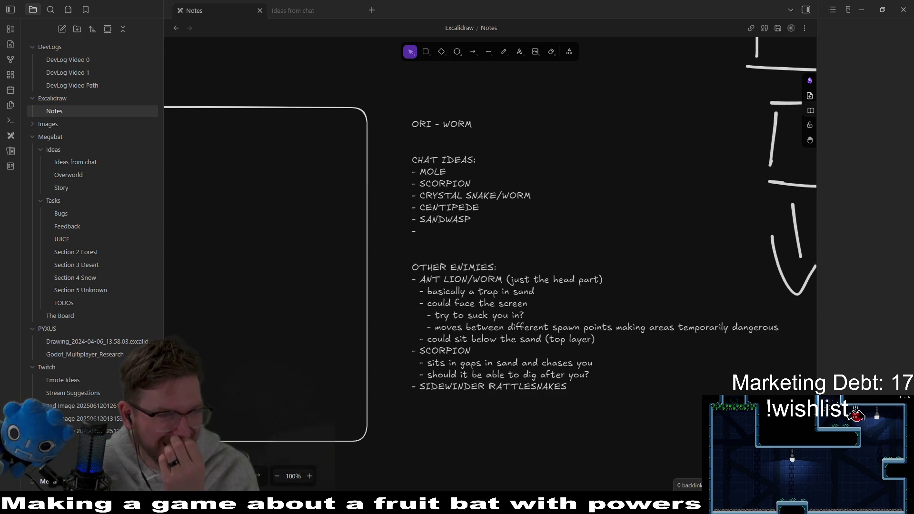